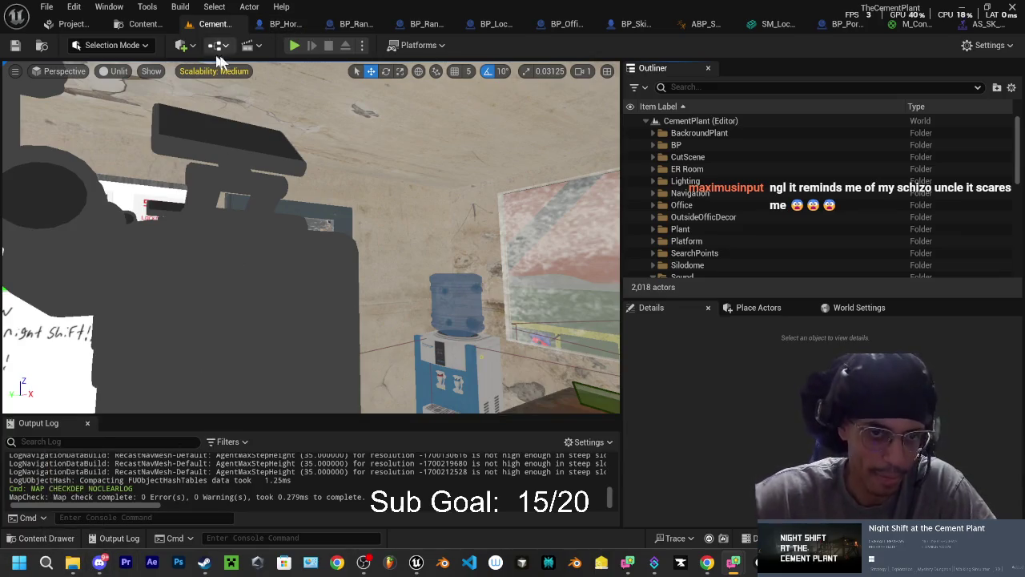
- Show the navmesh debug overlay with P and look around the office interior
key(p)
mouse_move(229, 299)
mouse_down()
mouse_move(264, 288)
mouse_move(269, 364)
mouse_move(249, 312)
mouse_move(240, 336)
mouse_move(228, 305)
mouse_move(272, 304)
mouse_move(329, 282)
mouse_up()
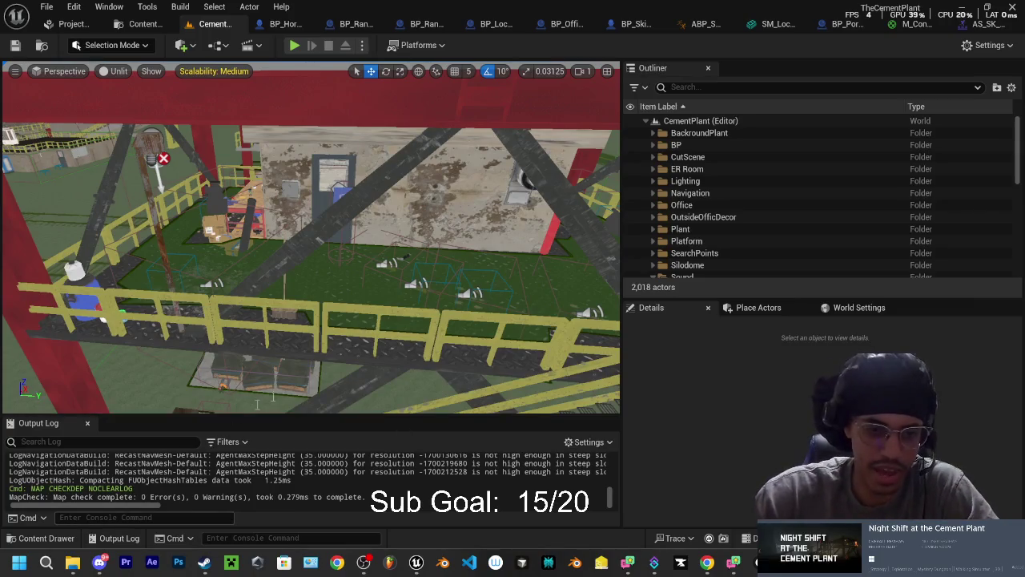
- Pull the viewport back to a wide view of the plant and open the Content Drawer
drag(320, 321, 454, 322)
click(72, 541)
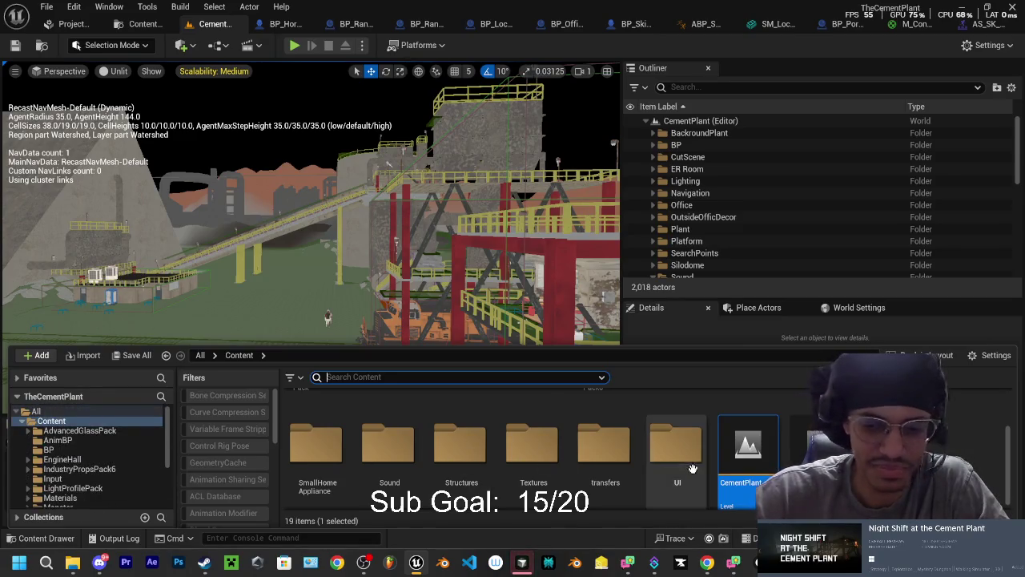
- Deselect the level asset and browse the AdvancedGlassPack and AnimBP content folders
click(960, 446)
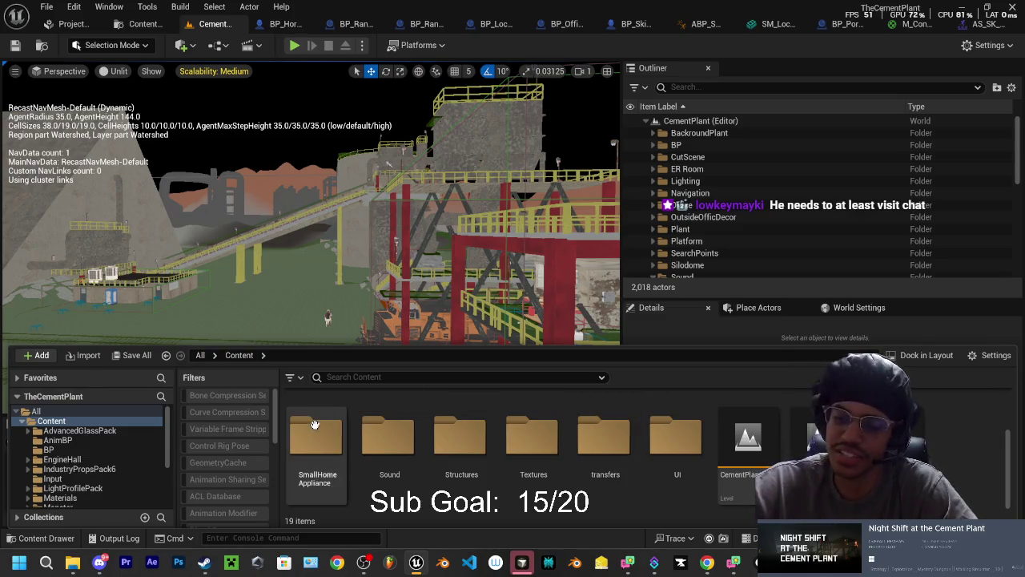
click(72, 431)
click(58, 441)
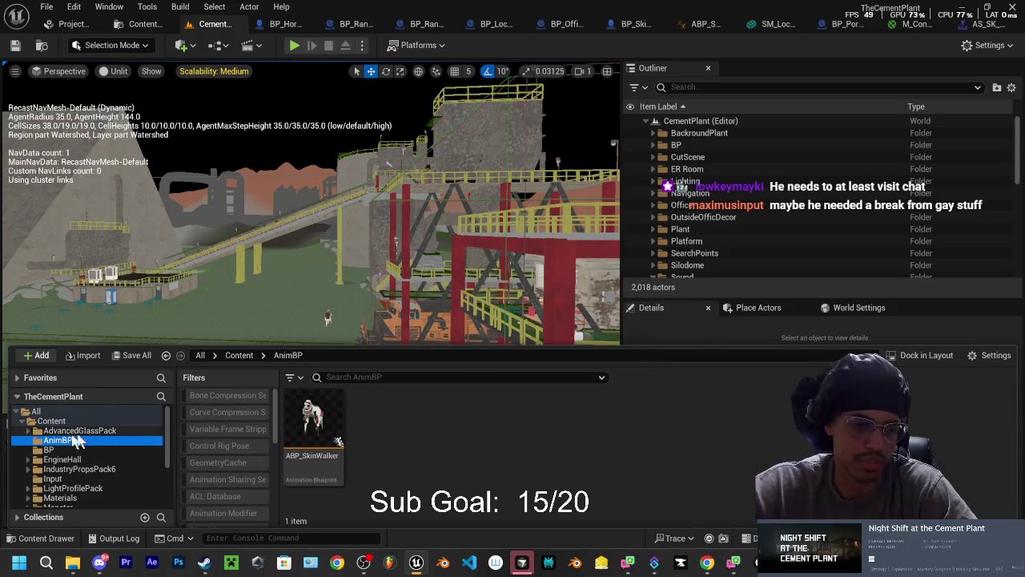
key(Up)
key(Down)
key(Up)
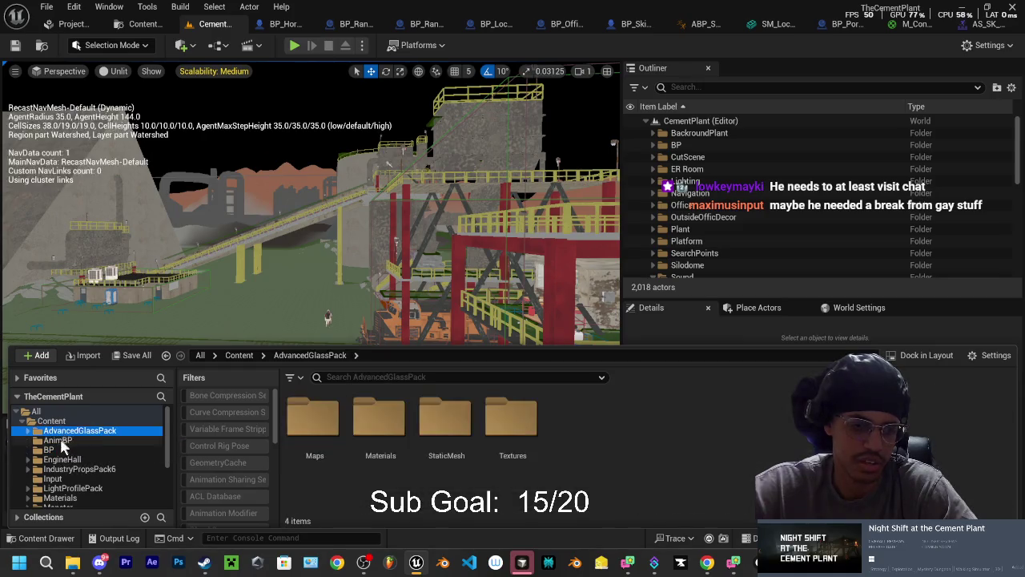
key(Down)
key(Up)
key(Down)
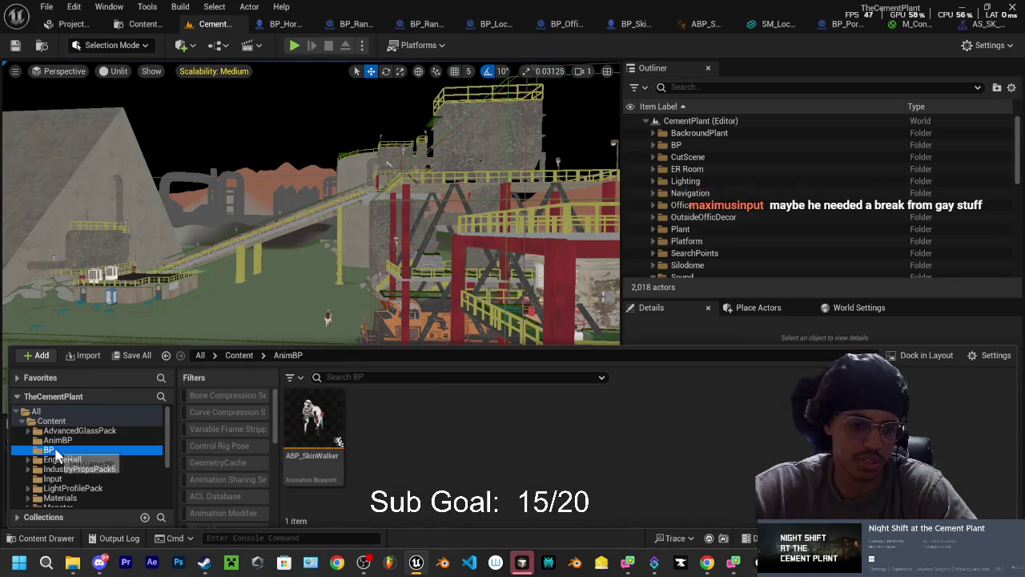
- Check SkinWalkerAIController.cpp in Cursor, then return to the Unreal level editor
key(Down)
key(Up)
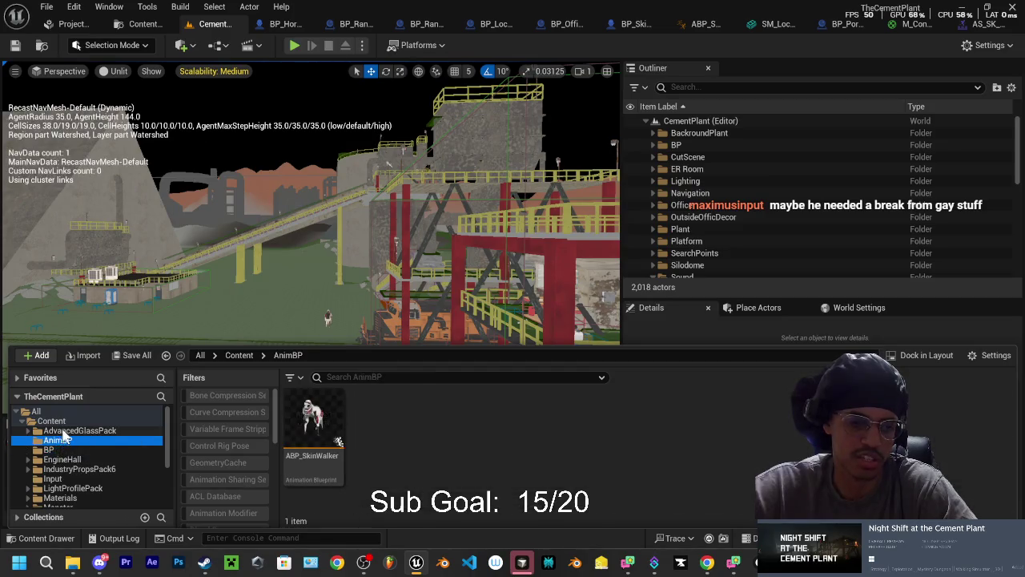
key(Up)
key(Up)
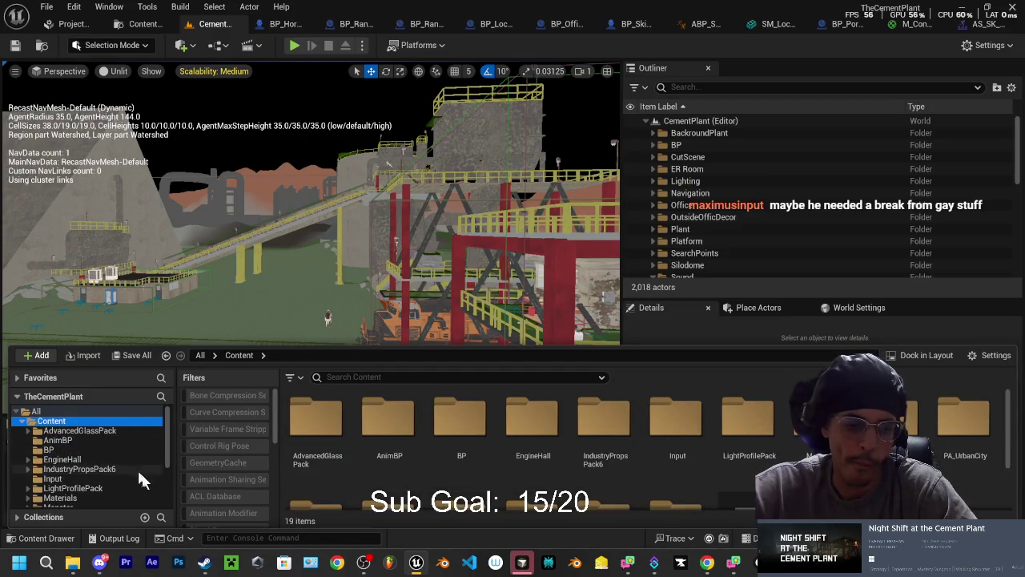
click(576, 563)
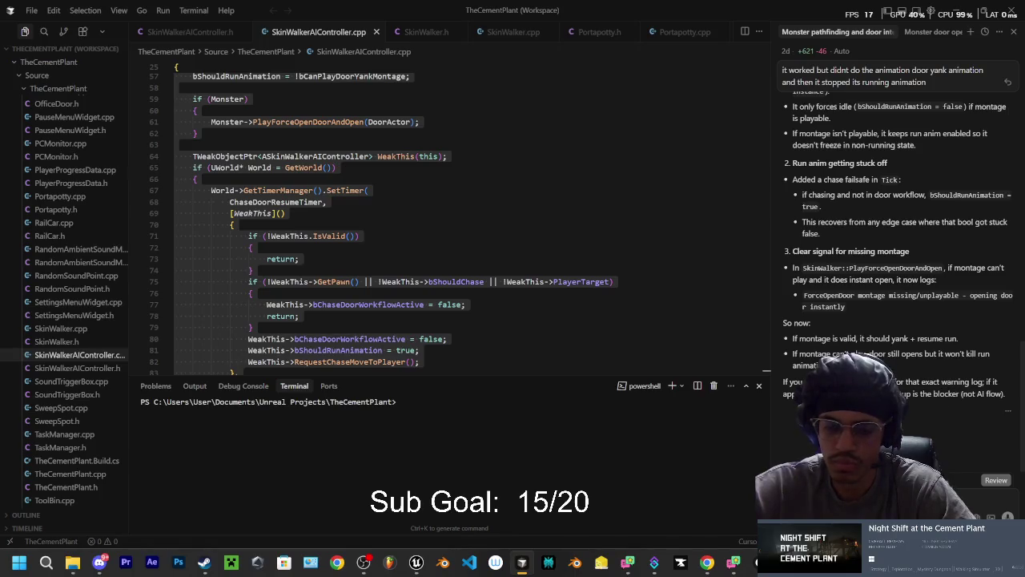
click(416, 563)
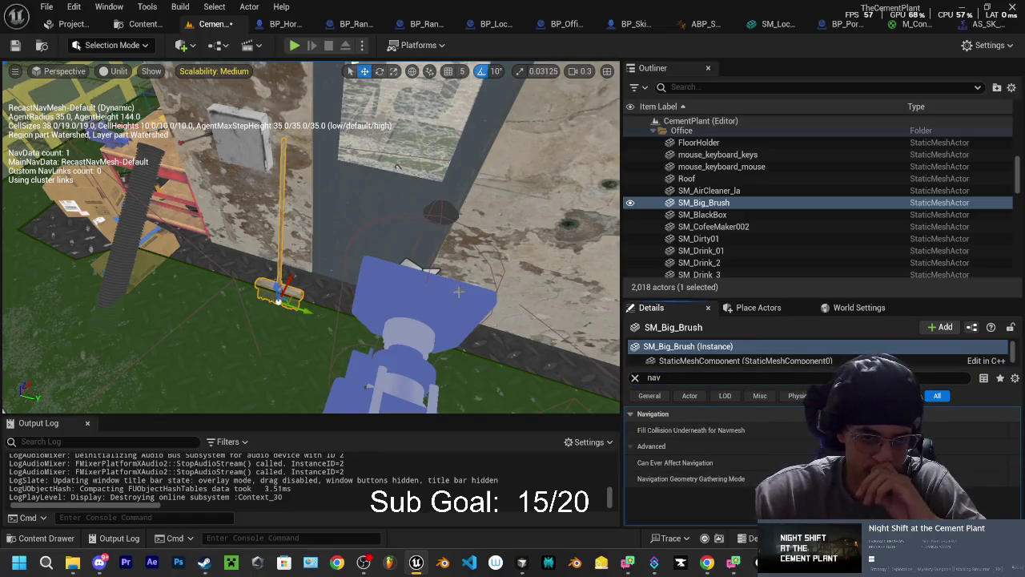
- Focus on SM_Big_Brush and slide it along the X axis beside the office door
key(f)
mouse_move(304, 240)
mouse_down()
mouse_move(217, 208)
mouse_move(421, 226)
mouse_up()
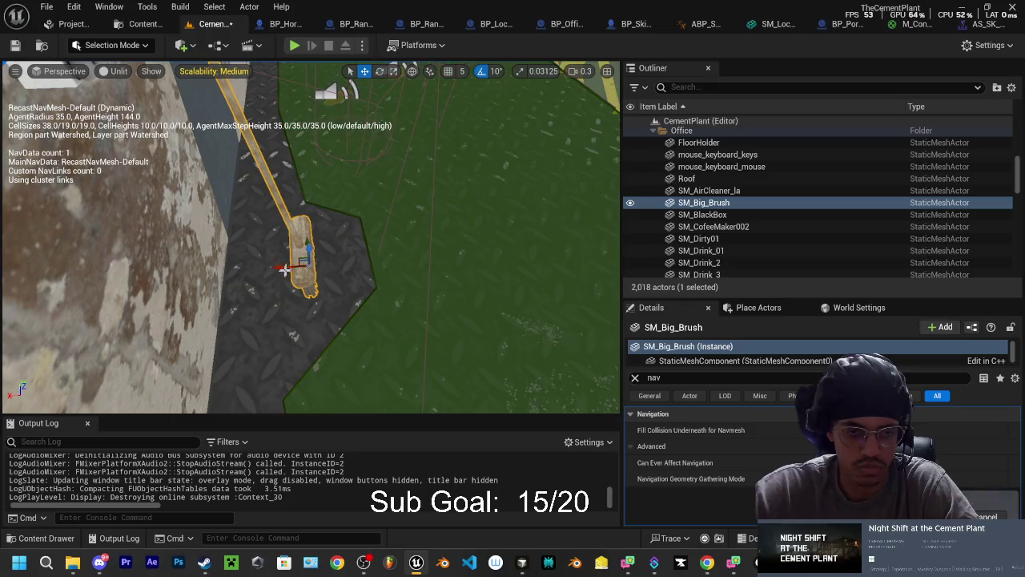
drag(285, 269, 263, 267)
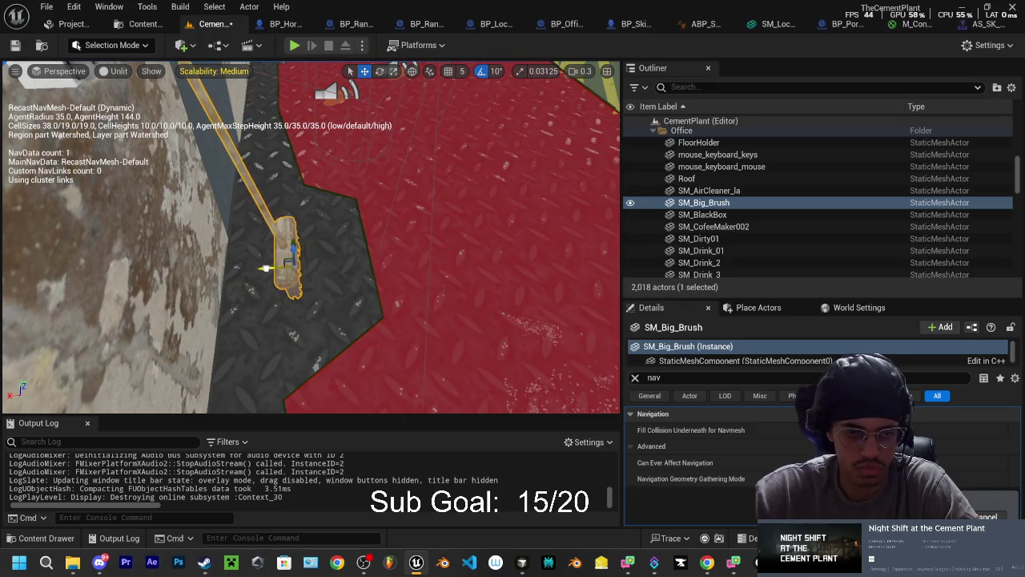
drag(265, 268, 296, 177)
mouse_move(296, 240)
mouse_down()
mouse_move(278, 295)
mouse_move(238, 288)
mouse_move(264, 256)
mouse_move(277, 289)
mouse_up()
- Rotate SM_Big_Brush a few degrees and turn off rotation snapping
key(e)
drag(328, 321, 345, 321)
click(481, 70)
mouse_move(434, 253)
mouse_down()
mouse_move(259, 151)
mouse_move(260, 203)
mouse_move(303, 319)
mouse_up()
key(w)
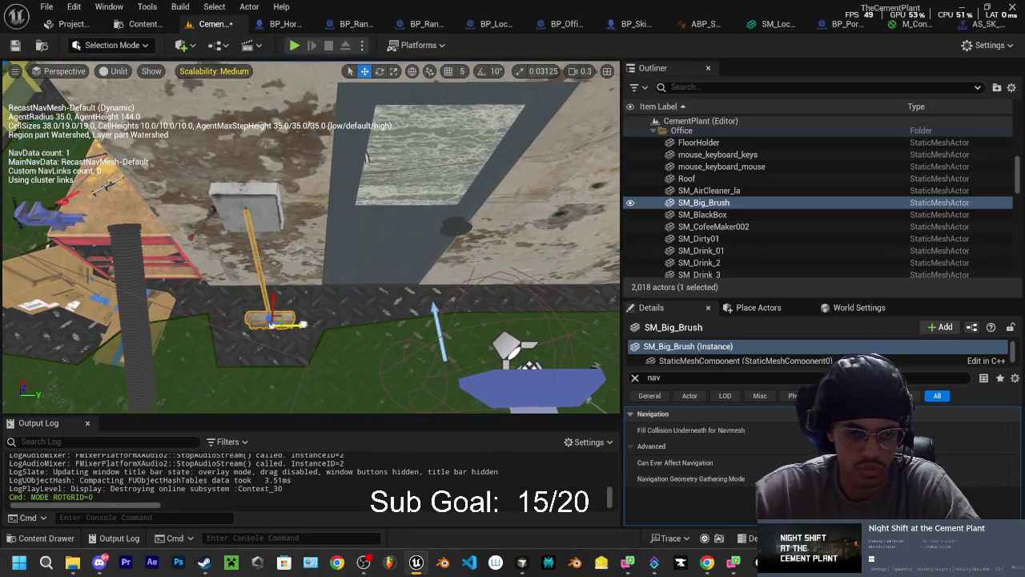
mouse_move(337, 319)
mouse_down()
mouse_move(280, 337)
mouse_move(130, 337)
mouse_up()
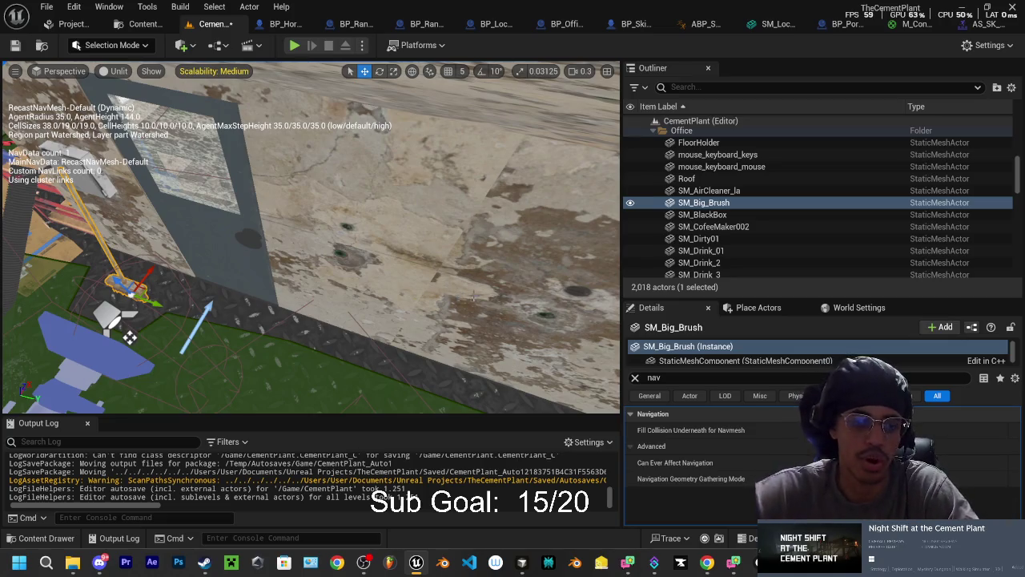
drag(129, 337, 256, 272)
drag(544, 267, 545, 267)
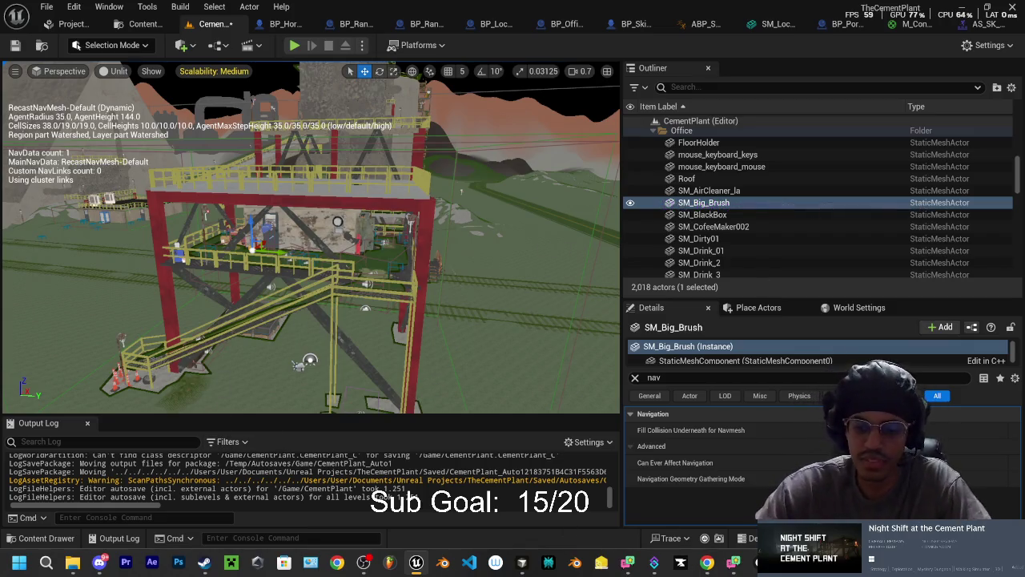
- Save the CementPlant level's unsaved changes with Save Selected
key(ctrl+shift+s)
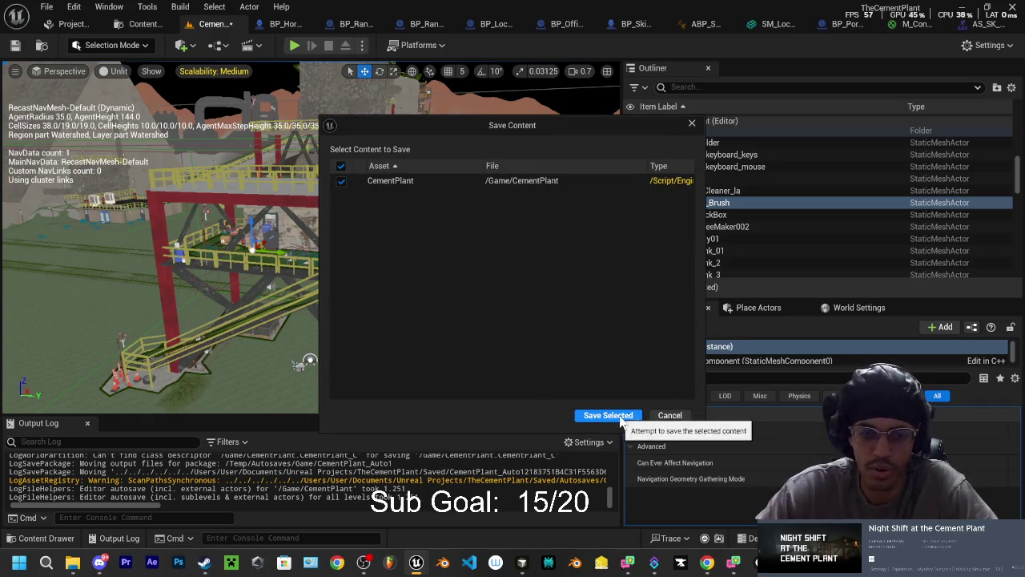
click(607, 417)
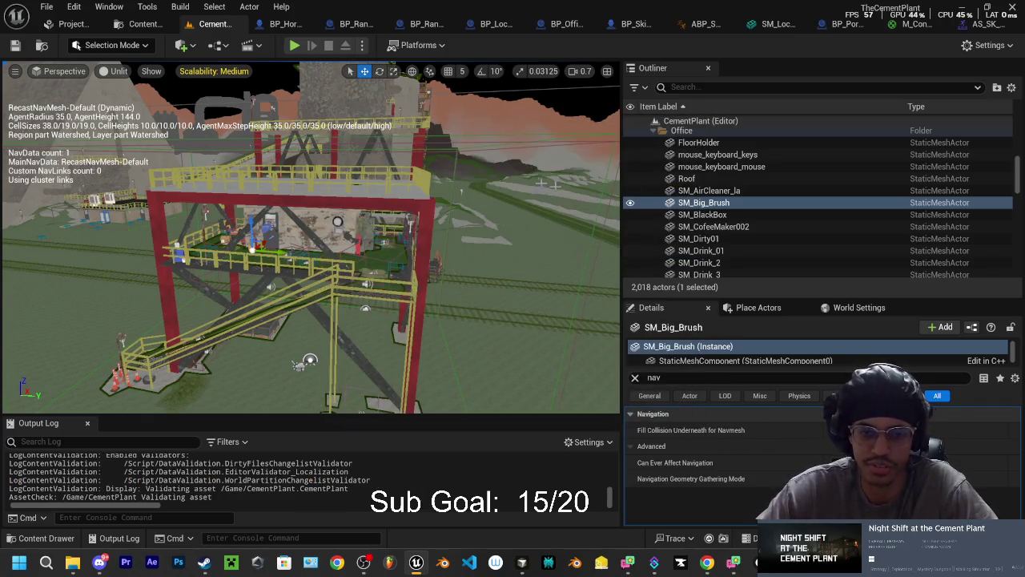
mouse_move(311, 240)
mouse_down()
mouse_move(218, 132)
mouse_move(264, 378)
mouse_up()
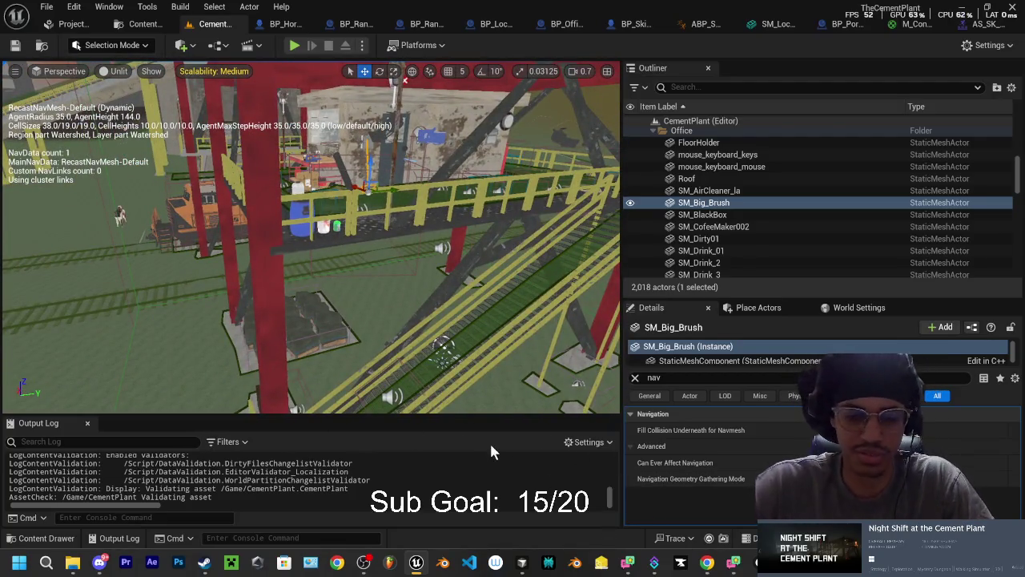
- Play in editor and walk past the lit tower, down the stairs to the office
click(295, 46)
key(e)
key(w)
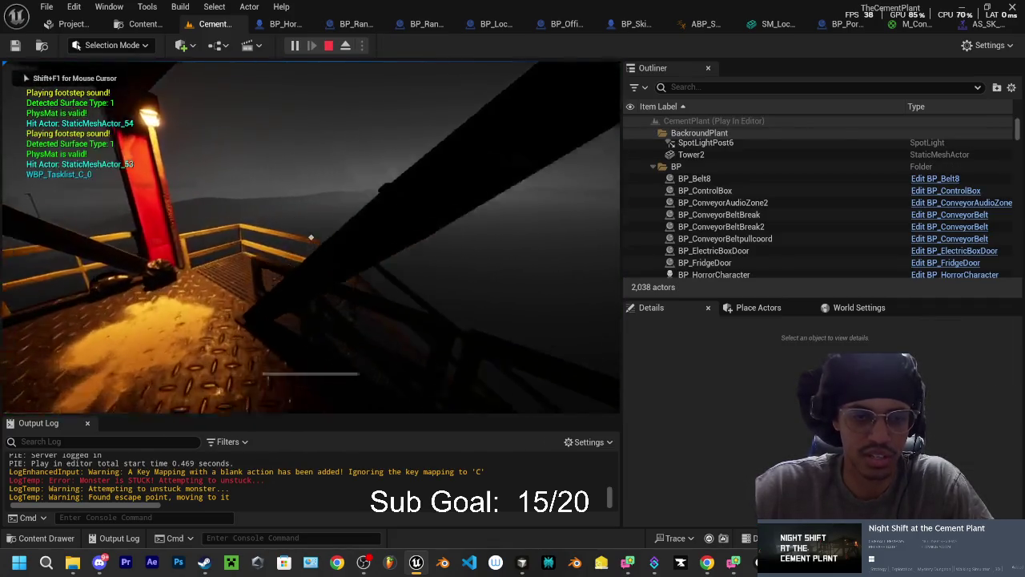
key(w)
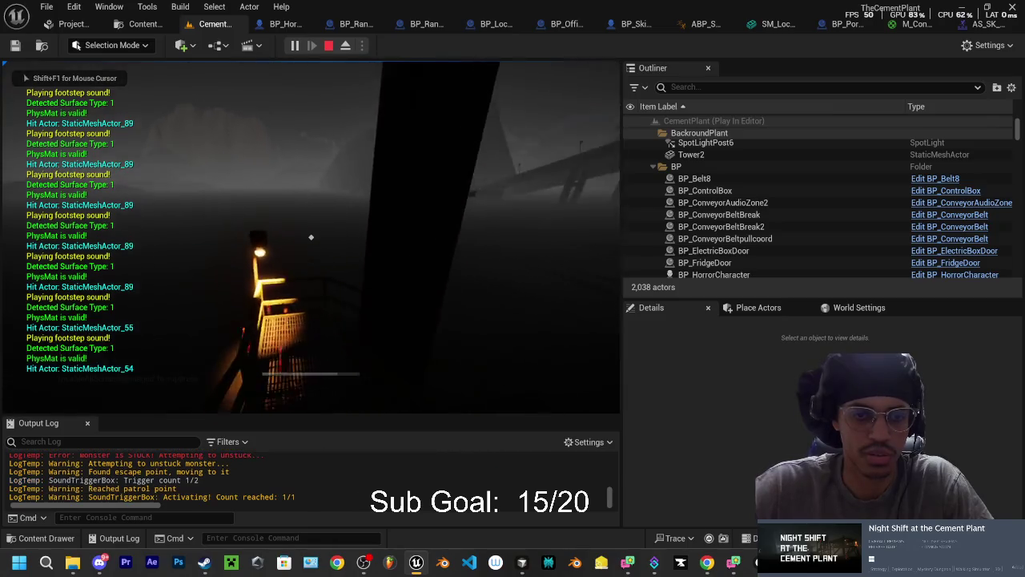
key(w)
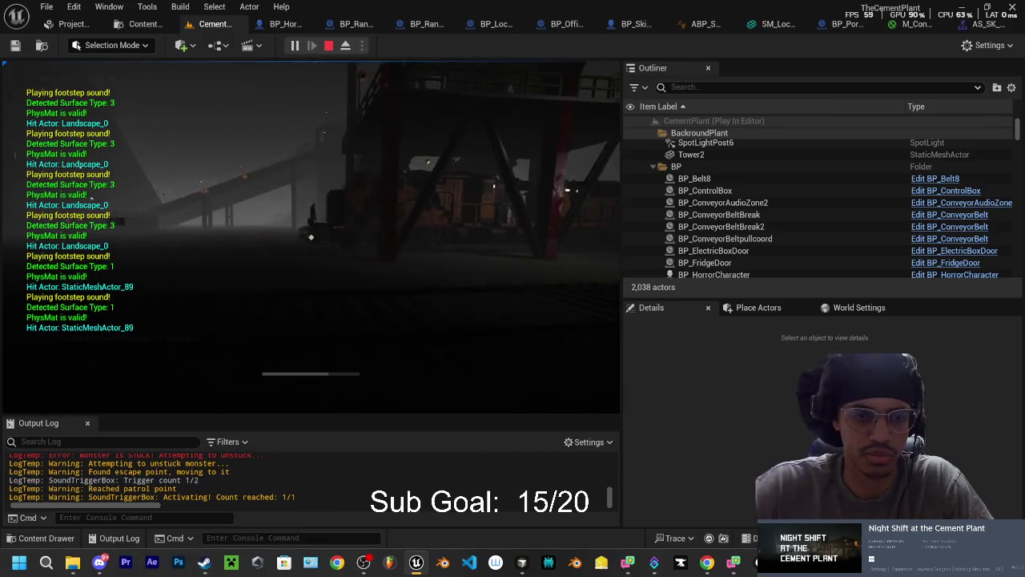
key(w)
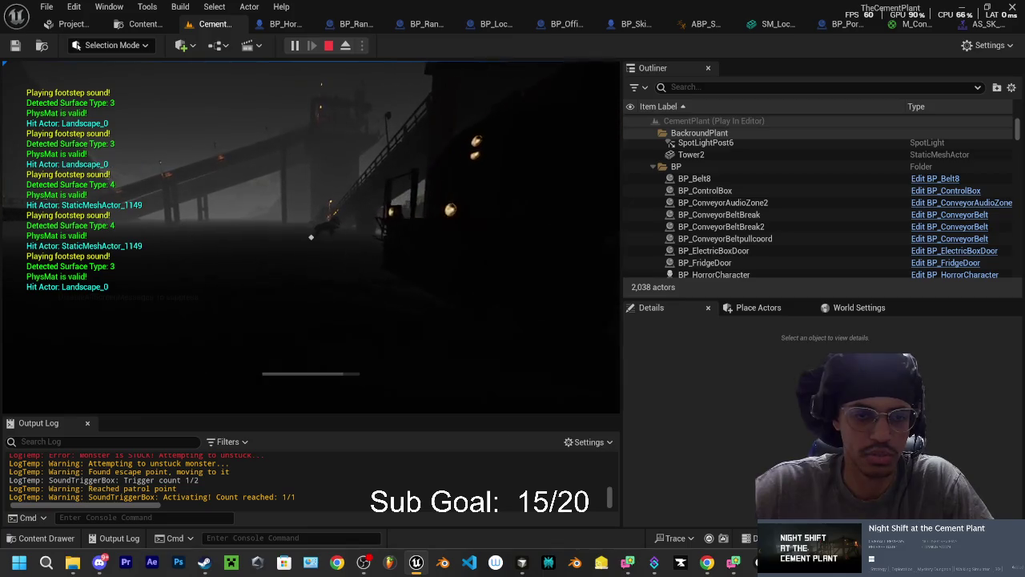
key(w)
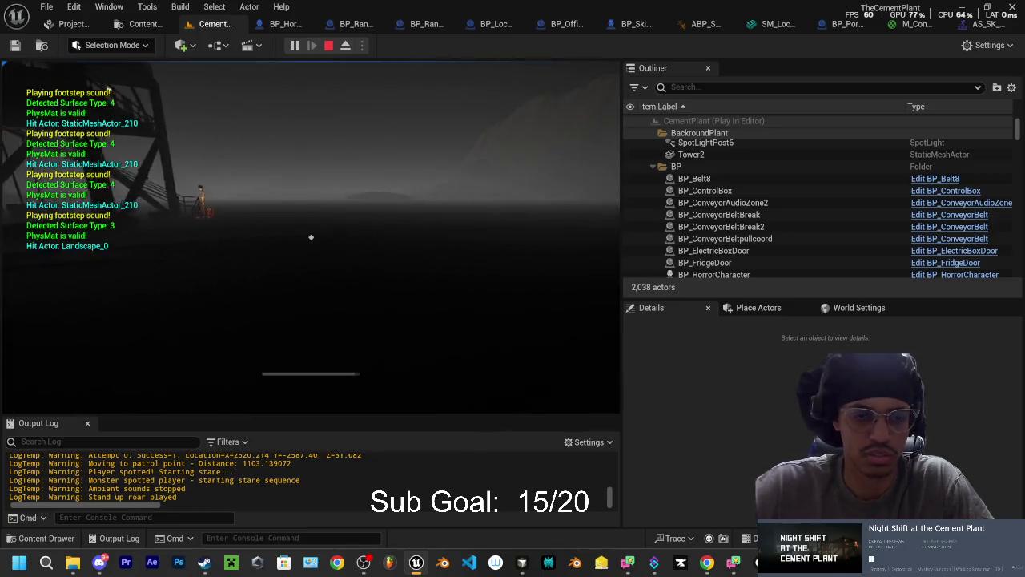
key(w)
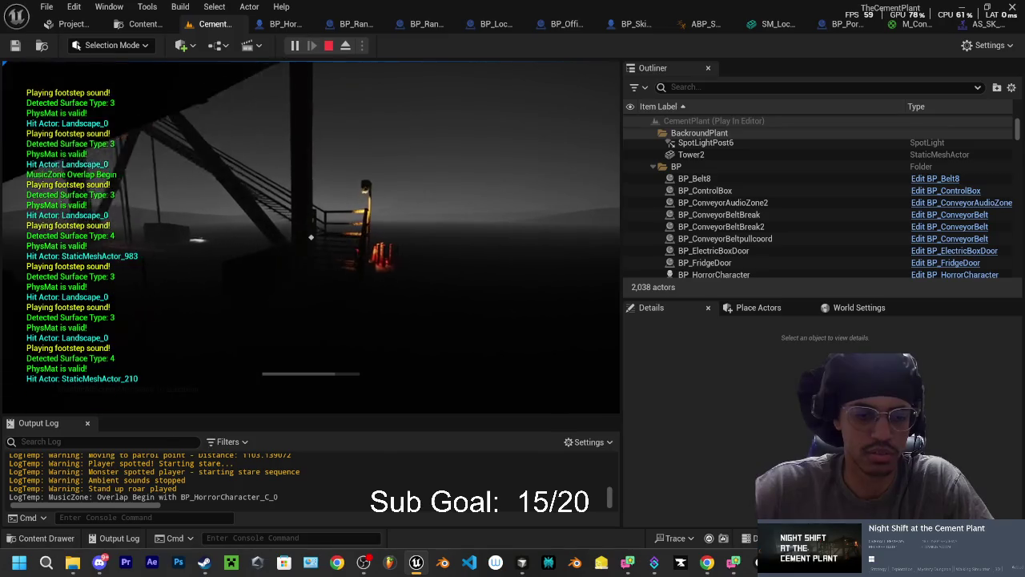
key(w)
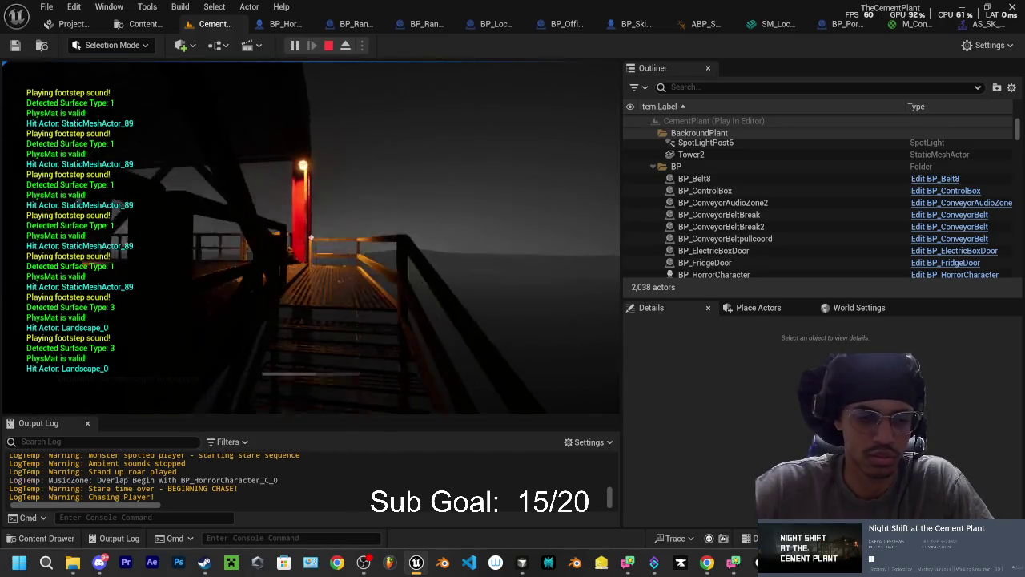
key(w)
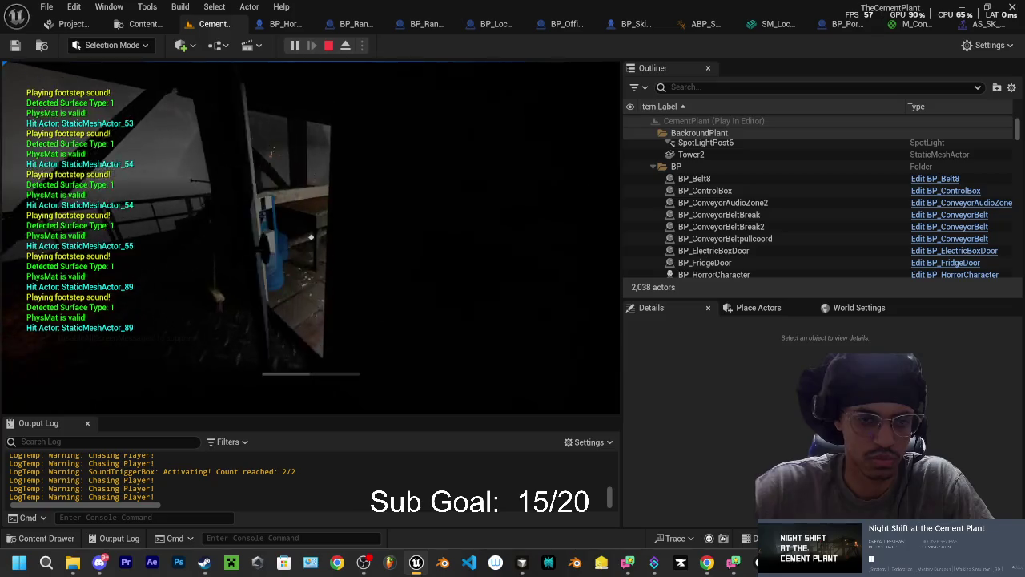
- Face the office door as the monster forces it open, then end the play session
key(e)
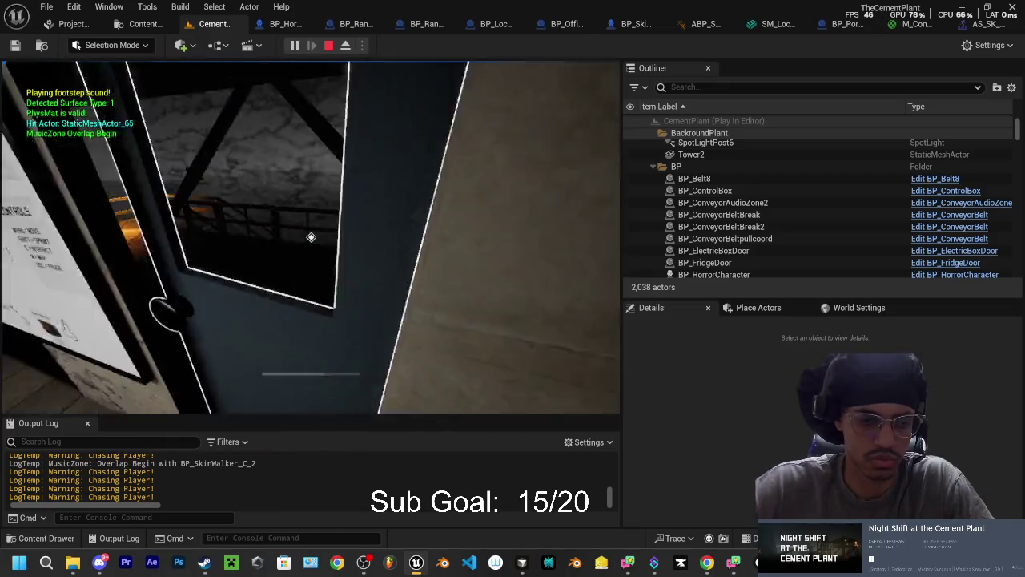
key(s)
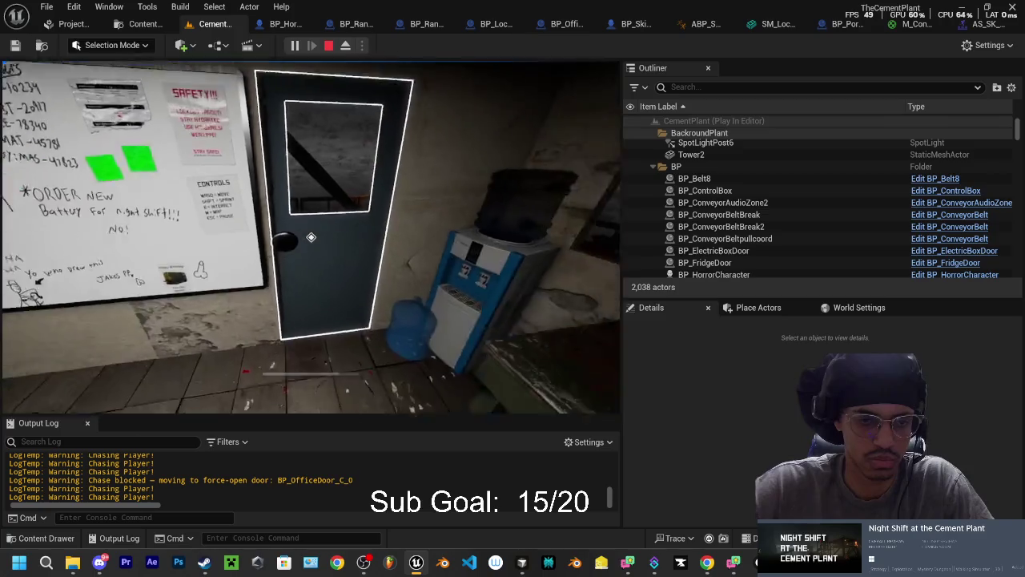
key(w)
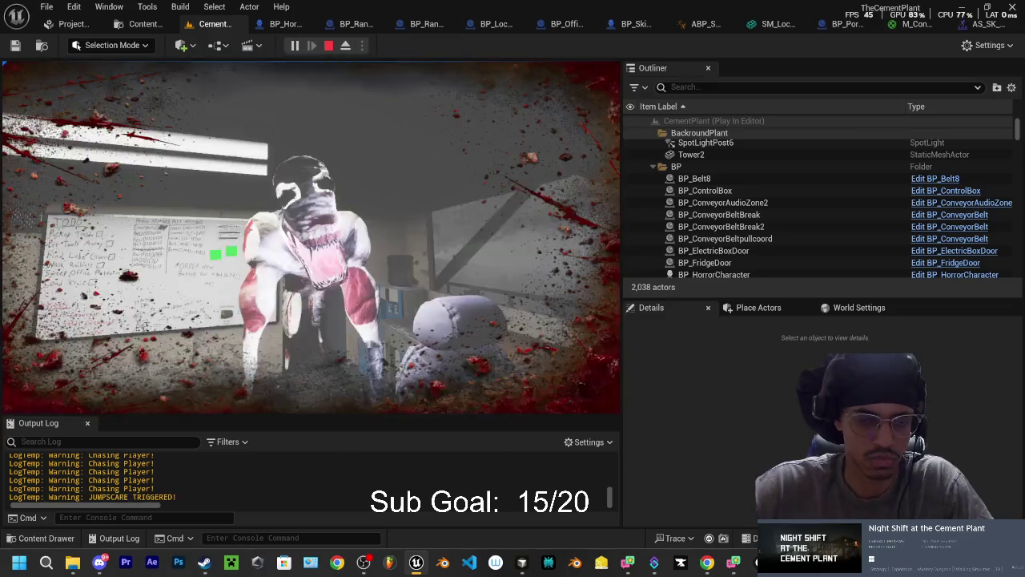
key(Escape)
click(294, 45)
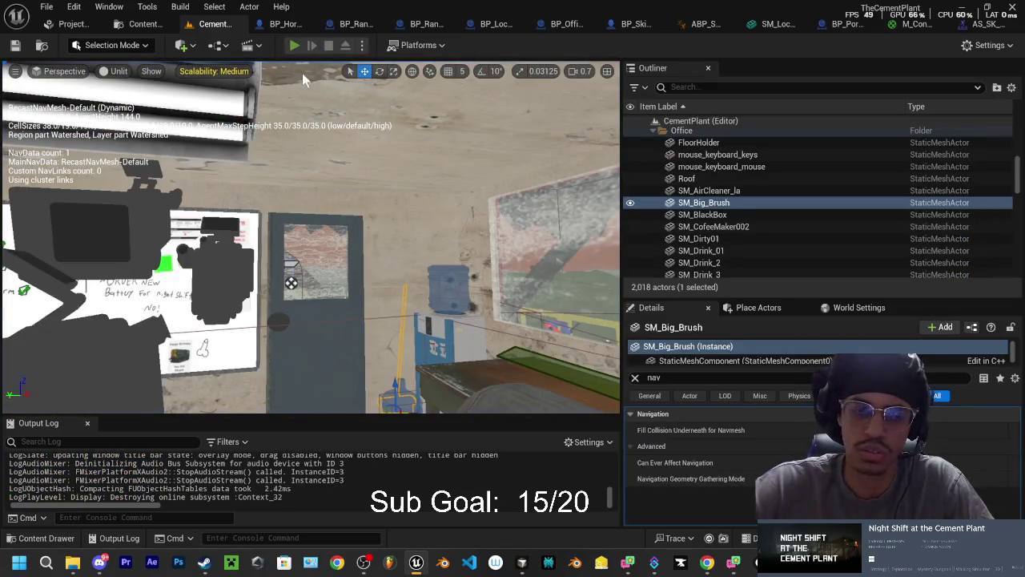
- Walk past the lit tower and down the stairs to the office door, then stop play with Esc
key(w)
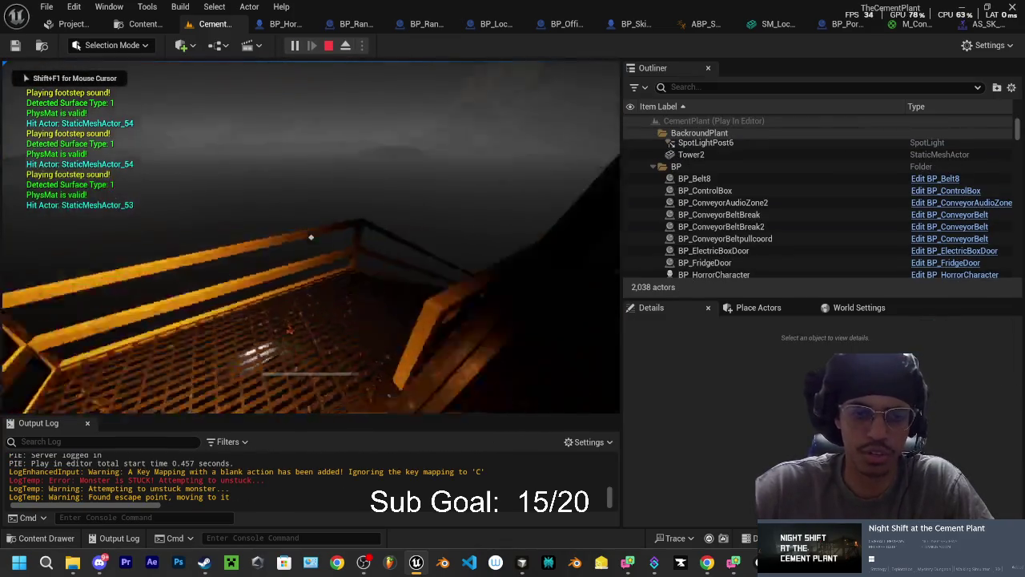
key(w)
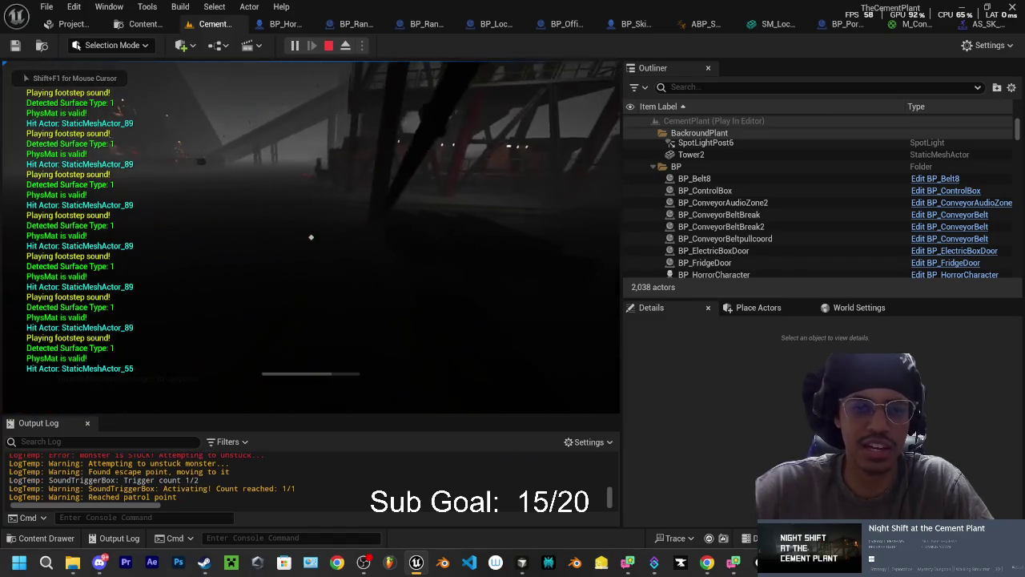
key(w)
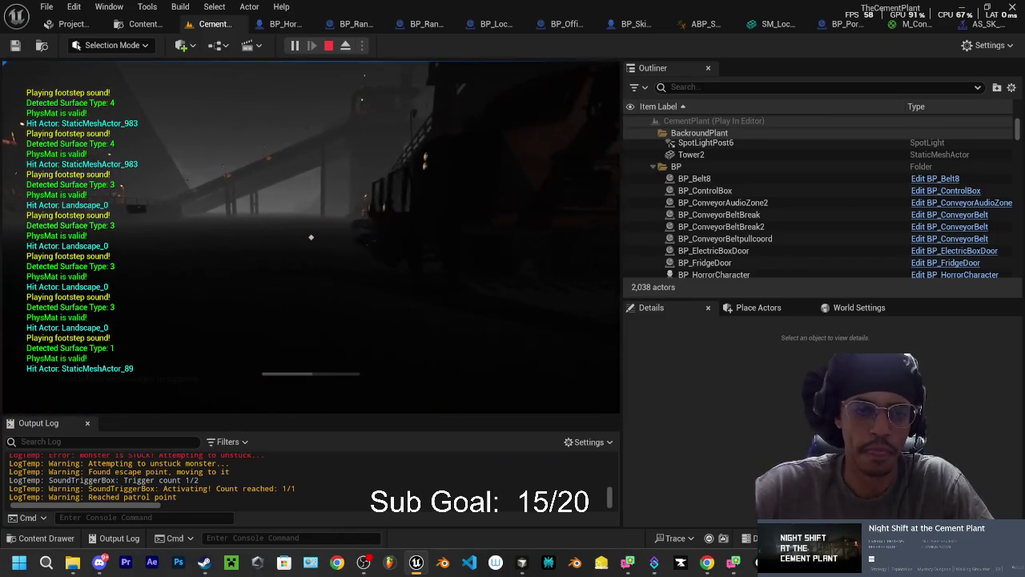
key(w)
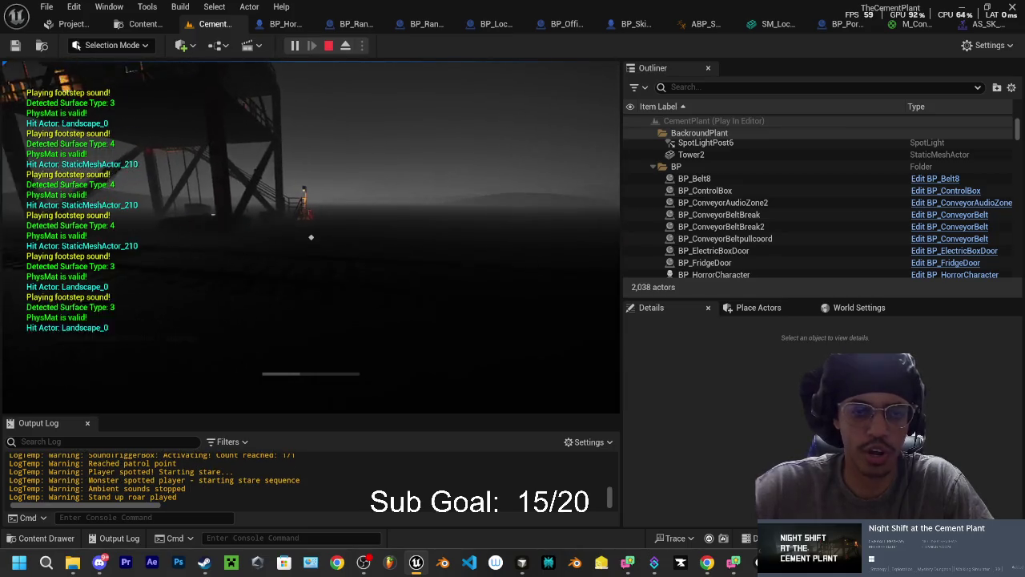
key(w)
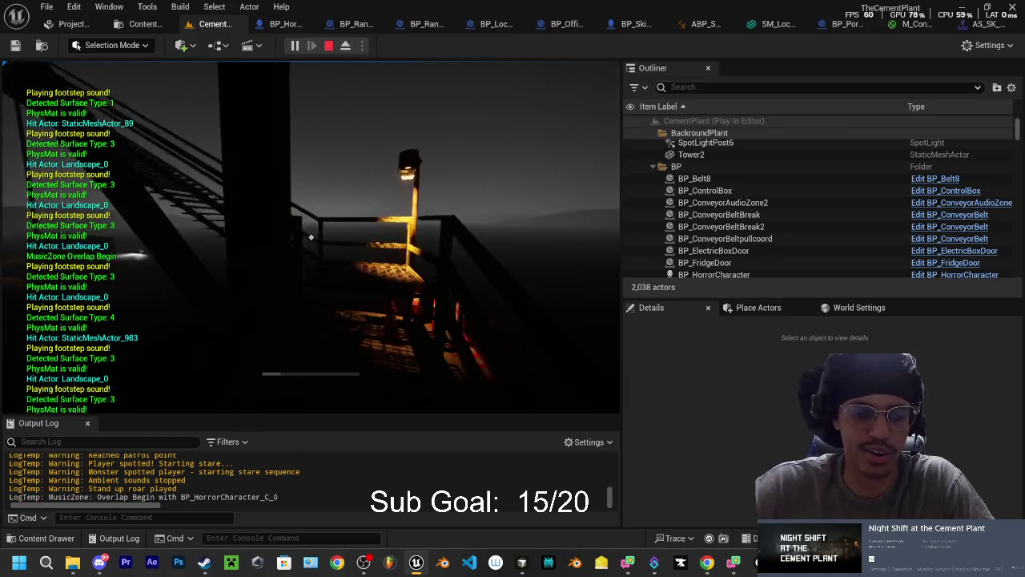
key(w)
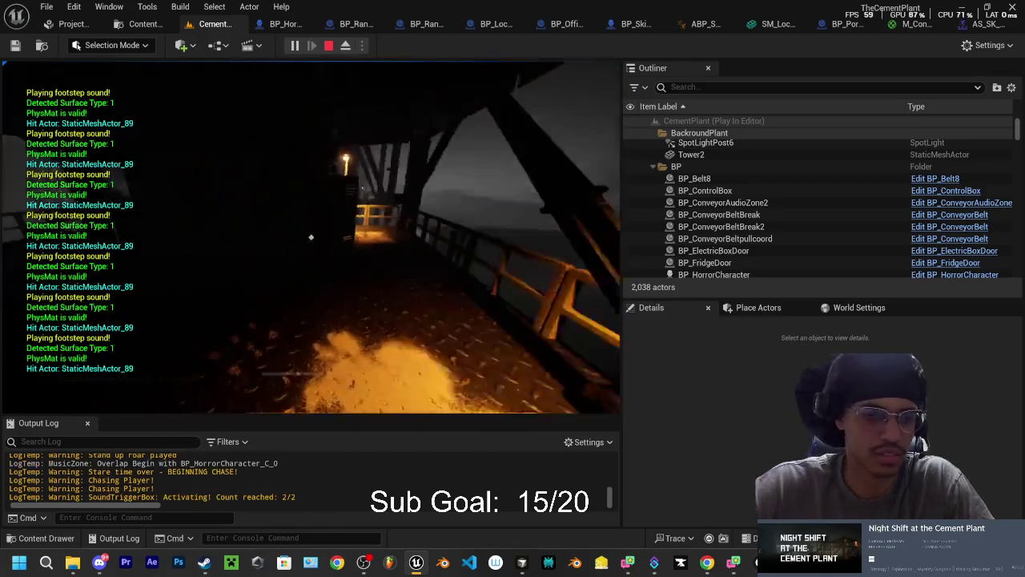
key(w)
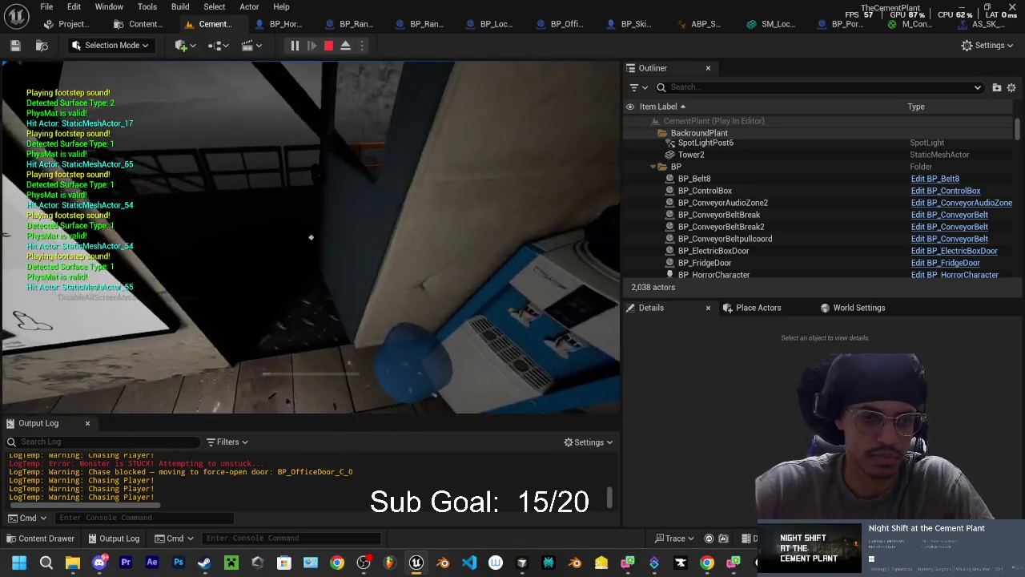
key(w)
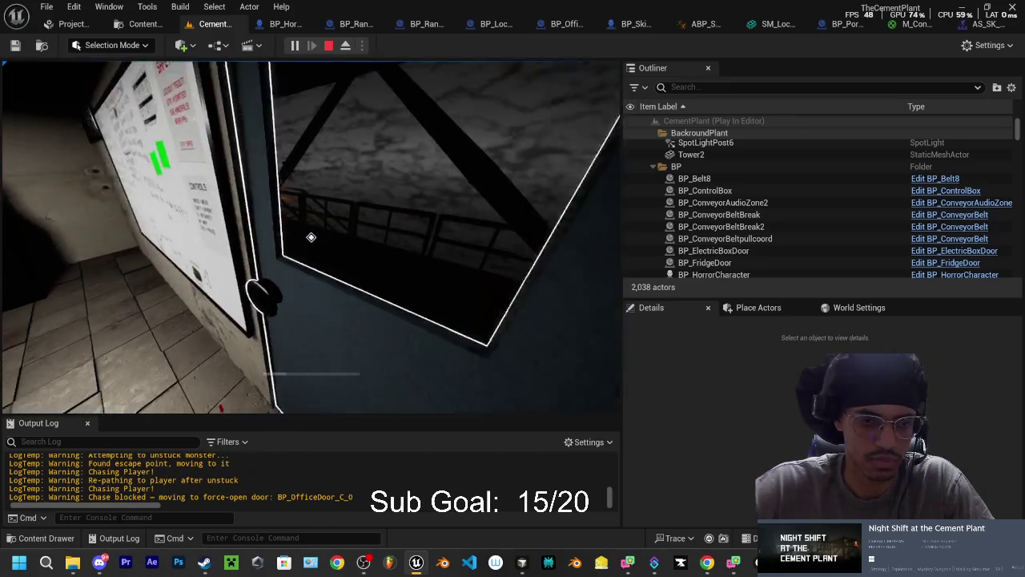
key(w)
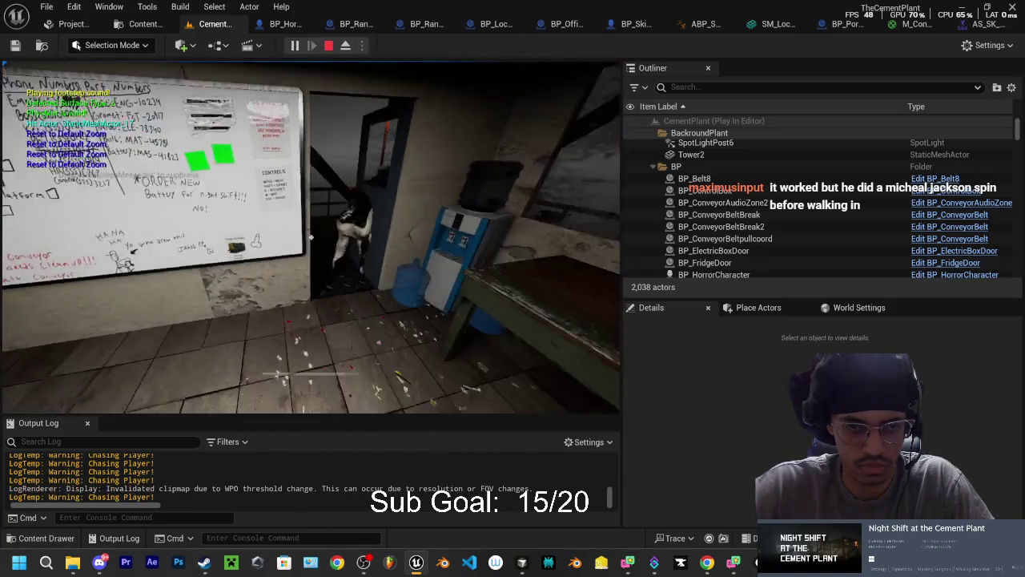
key(Escape)
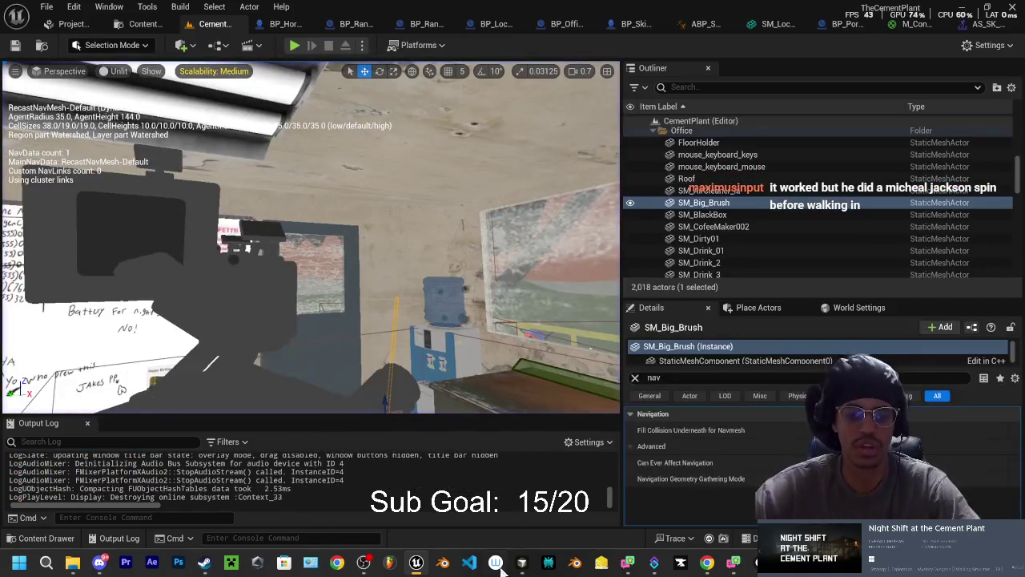
- Switch to Cursor on SkinWalkerAIController.cpp and start typing in the agent chat
click(521, 562)
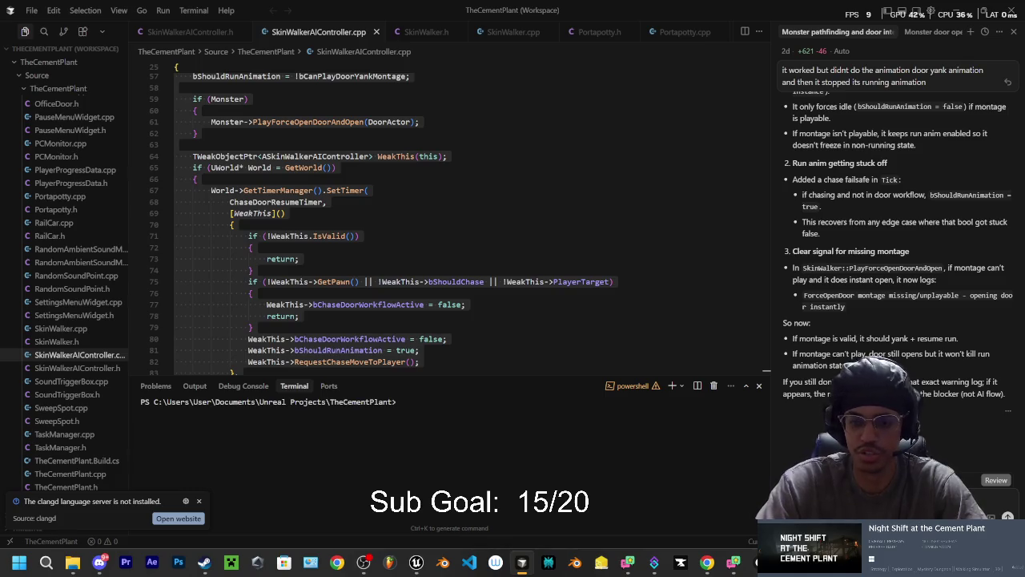
text(pehe)
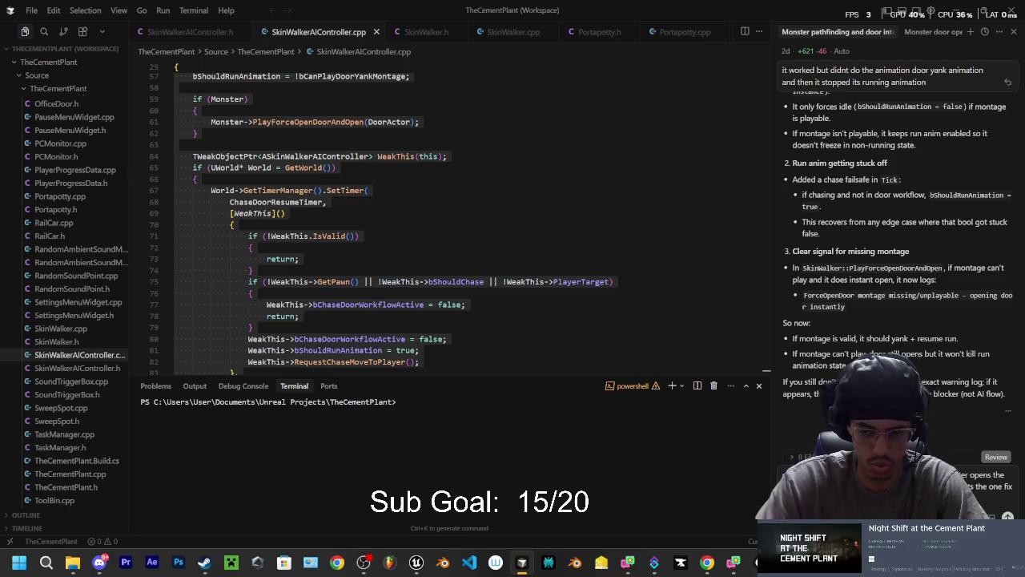
- Send the request to resume the run animation after the door opens, then clear the code selection
key(Return)
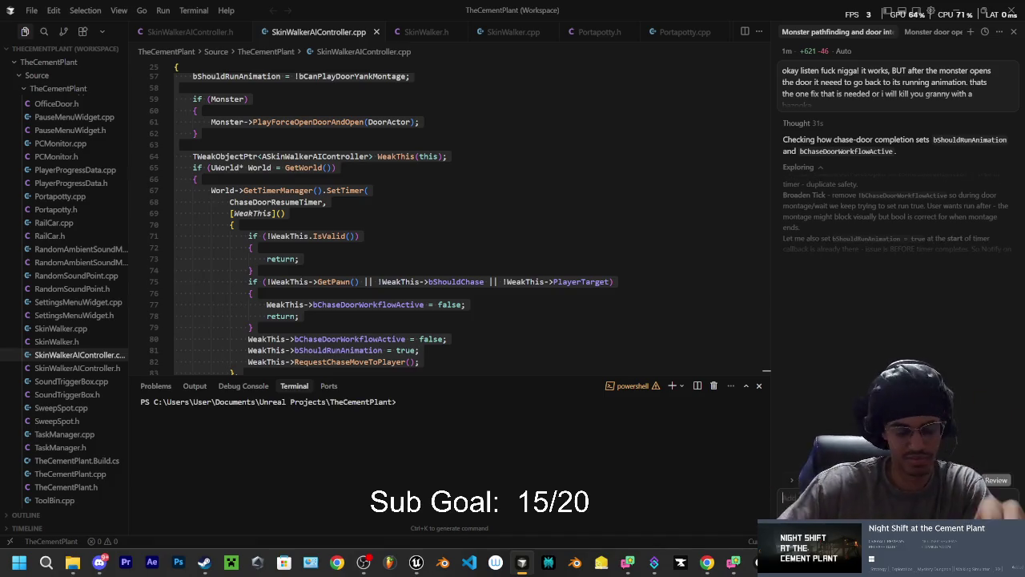
click(422, 193)
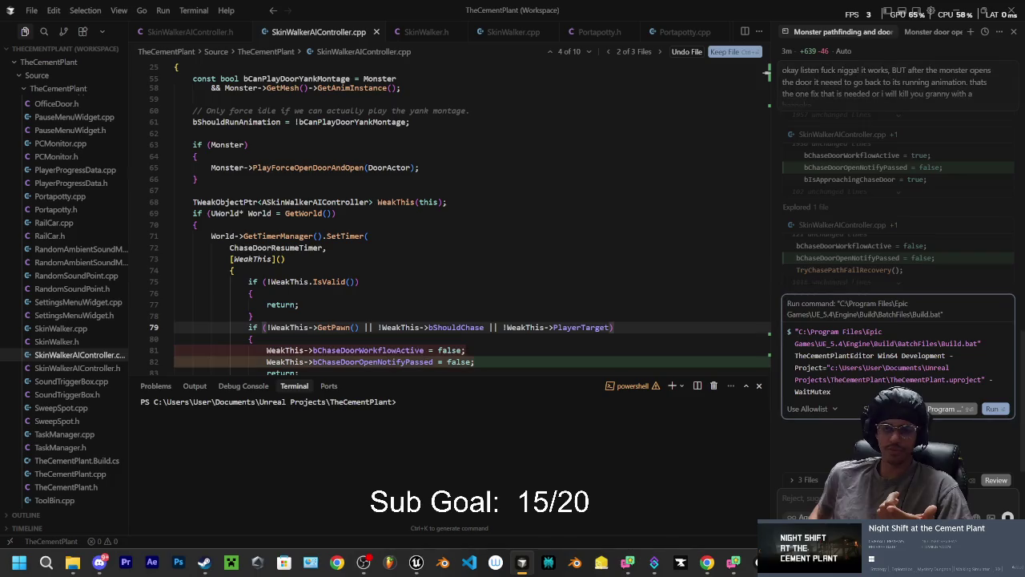
- Approve and rerun the TheCementPlantEditor build command, then maximize the Discord window
click(991, 409)
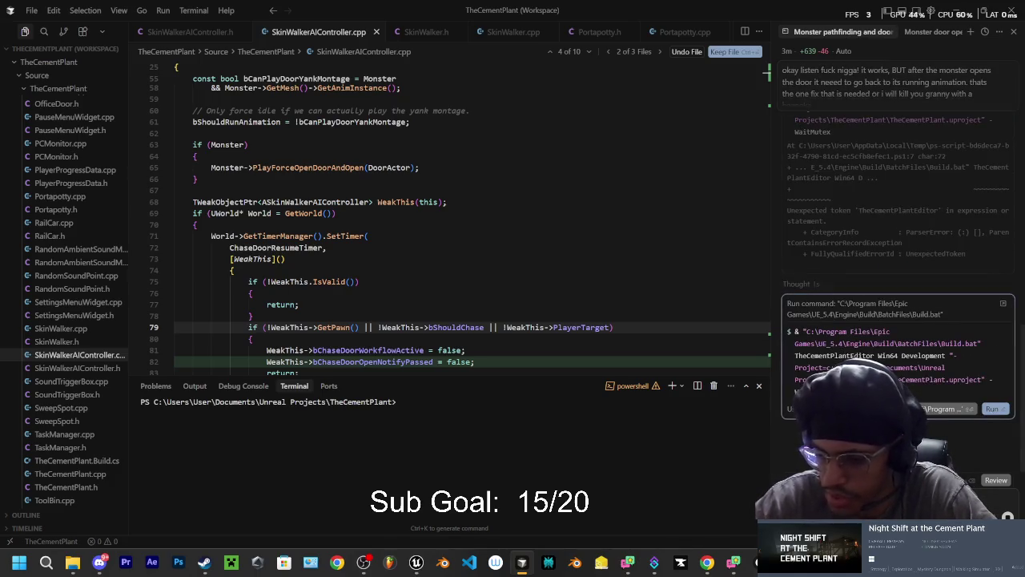
click(993, 410)
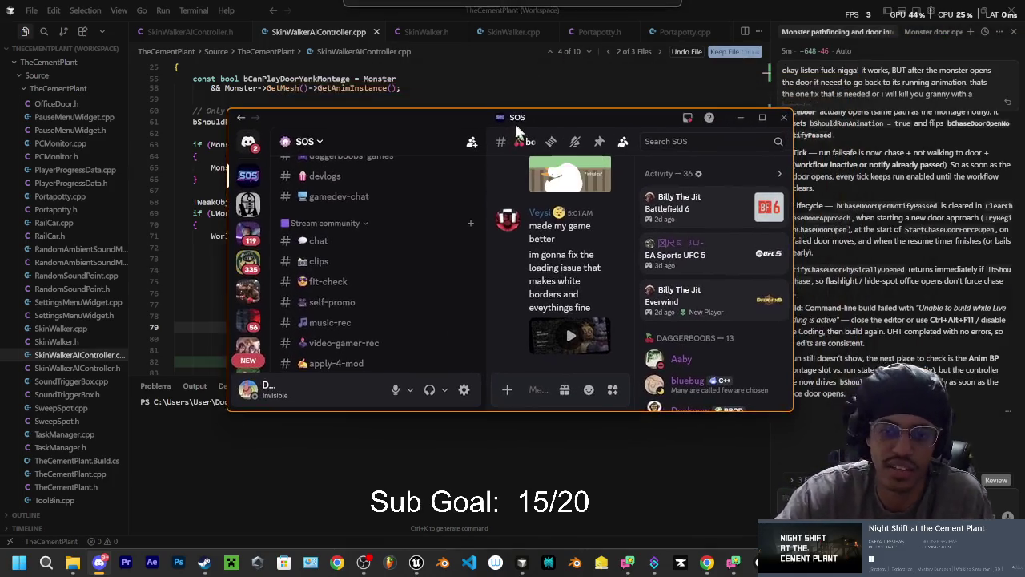
click(763, 117)
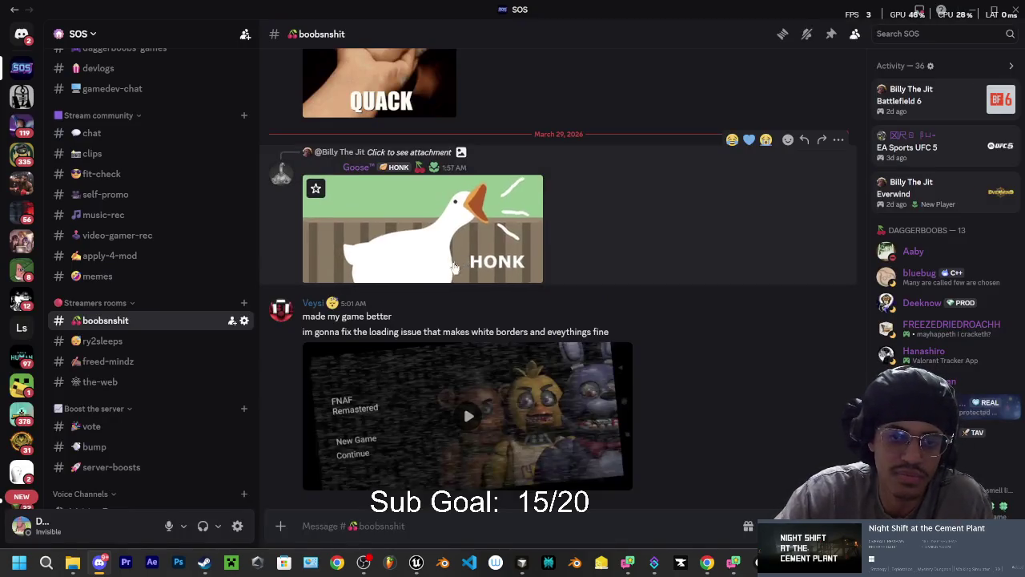
- Find the shared FNAF Remastered clip in the channel and play it full screen
scroll(463, 259, up, 4)
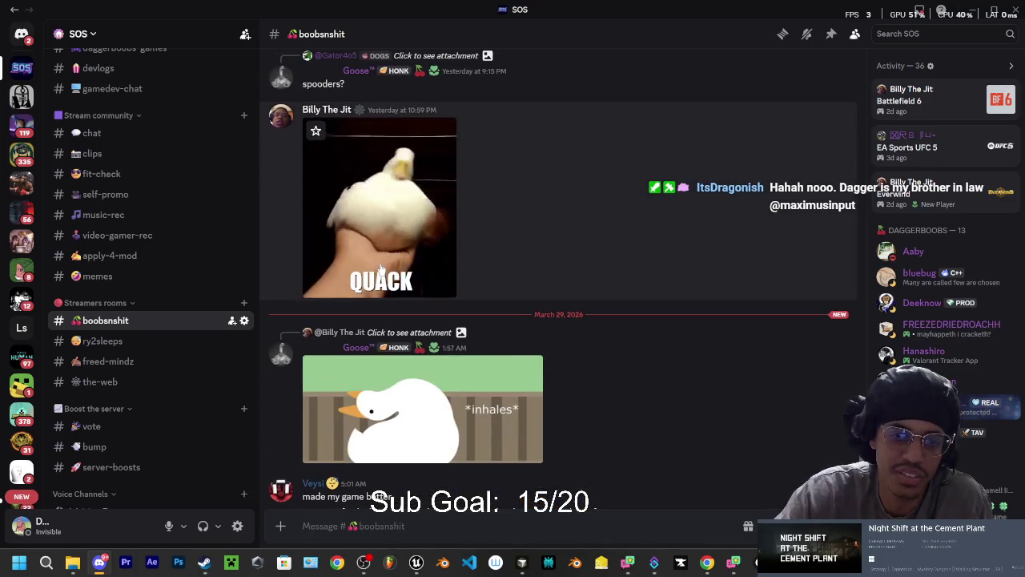
scroll(380, 268, up, 3)
scroll(379, 386, down, 6)
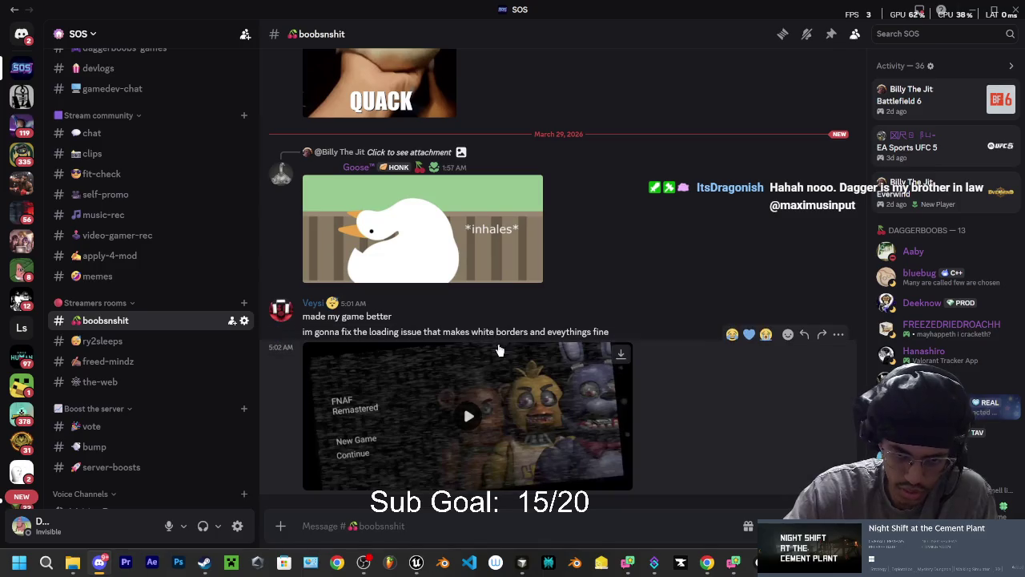
click(469, 416)
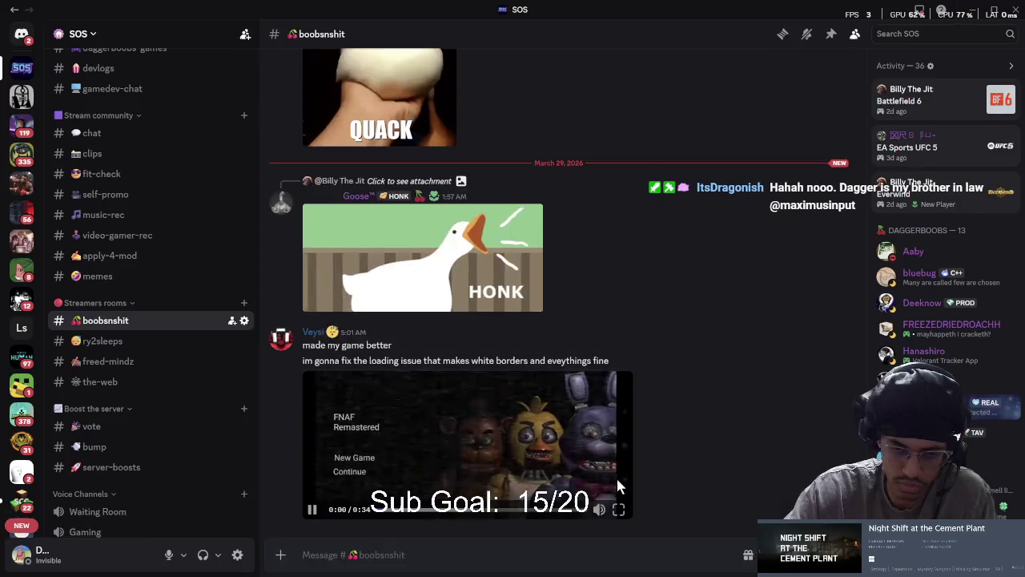
click(618, 480)
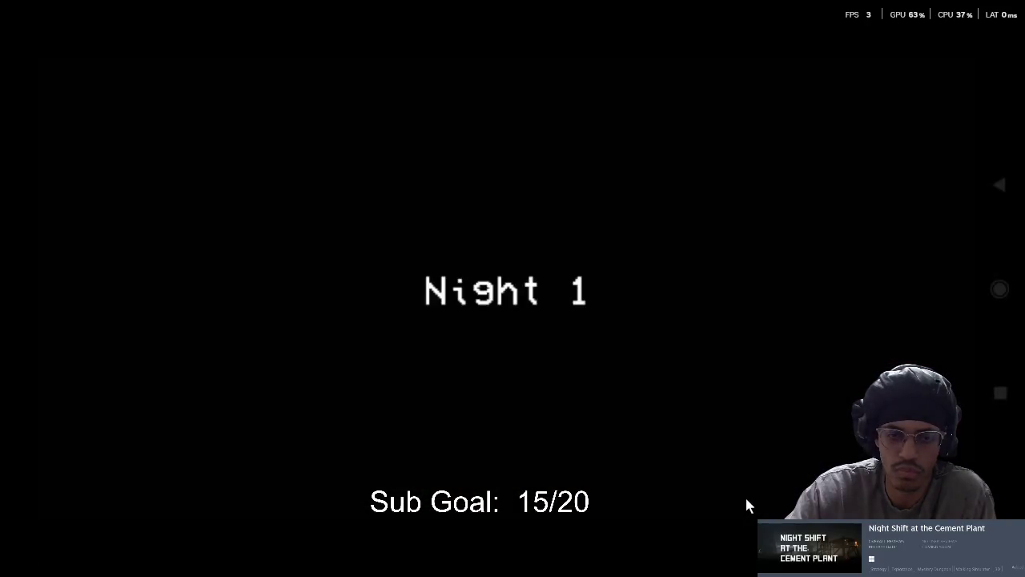
- After the clip ends, restore Discord to a smaller window and drag it past the right screen edge
mouse_move(736, 484)
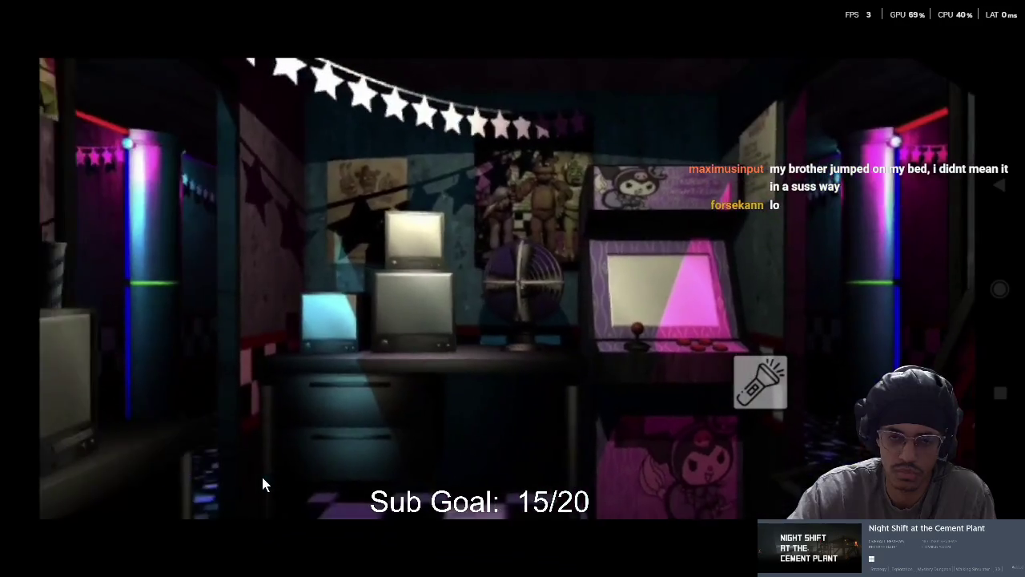
mouse_move(263, 480)
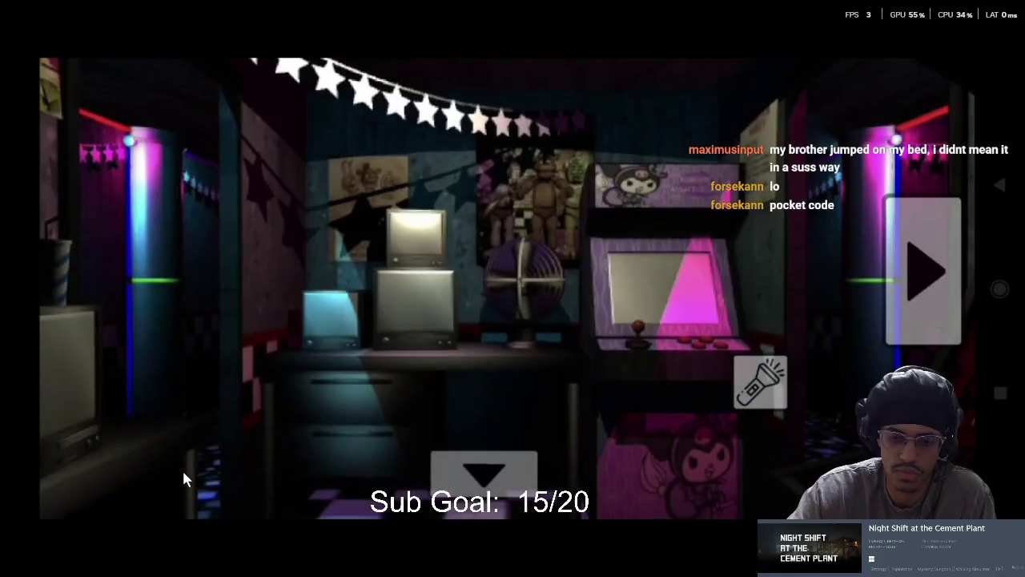
mouse_move(190, 480)
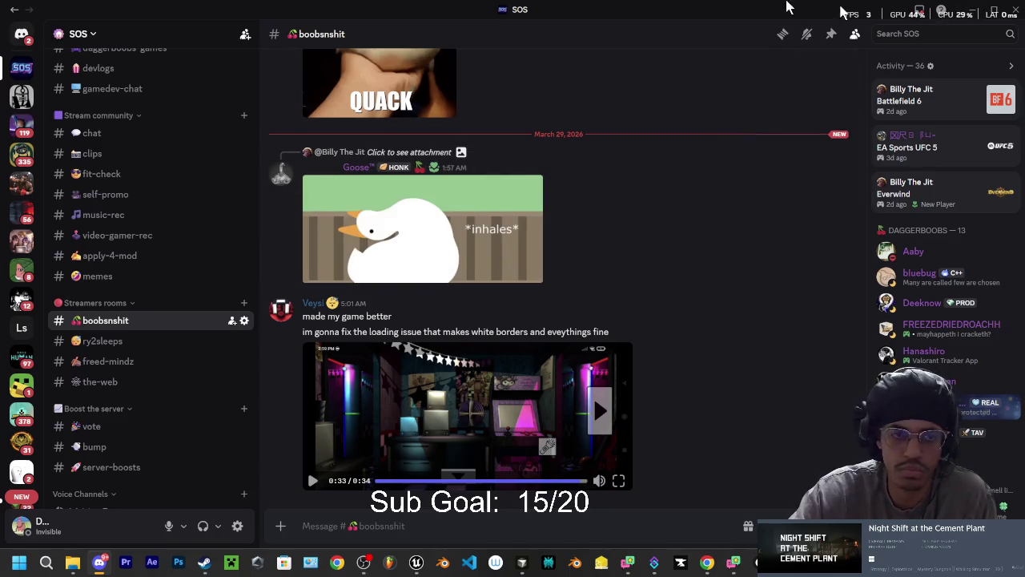
click(993, 8)
drag(560, 117, 1024, 117)
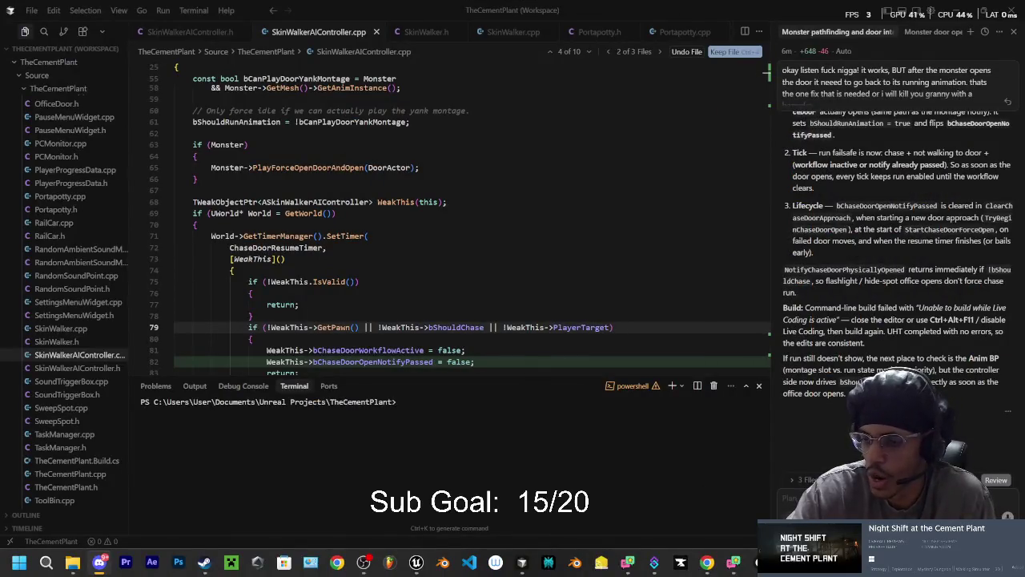